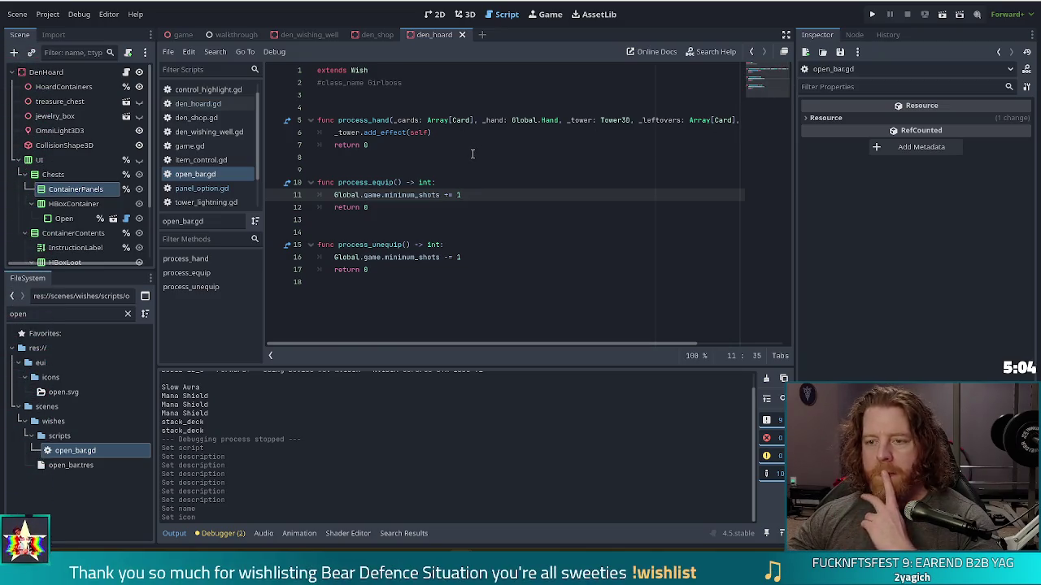
# In open_bar.gd, place the caret on the Tower3D type of process_hand's _tower parameter
pyautogui.click(579, 120)
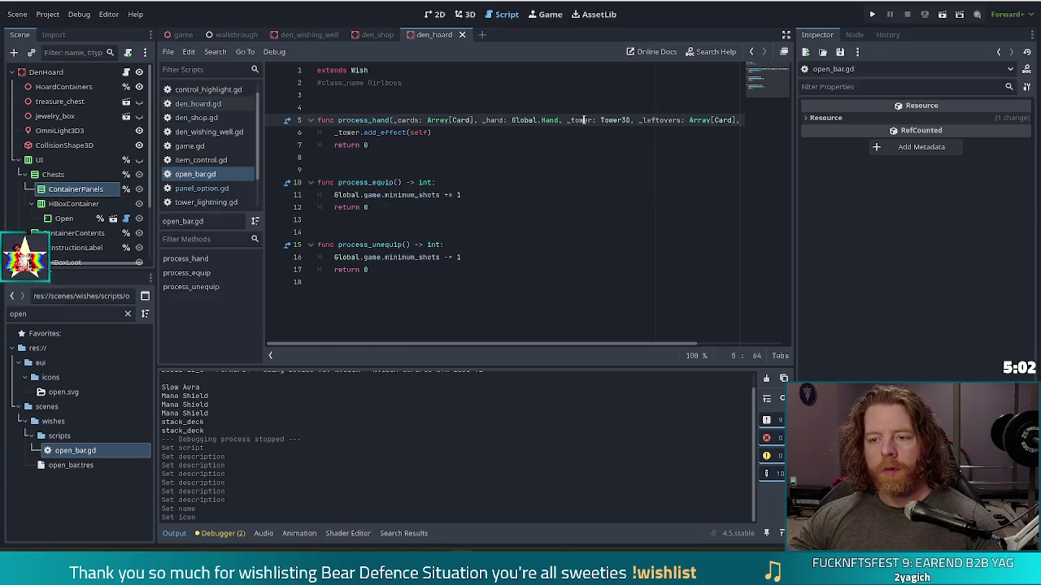
# Open tower_3d.gd, search it for shot_cost, and jump to the declaration
pyautogui.keyDown('ctrl'); pyautogui.click(573, 122); pyautogui.keyUp('ctrl')
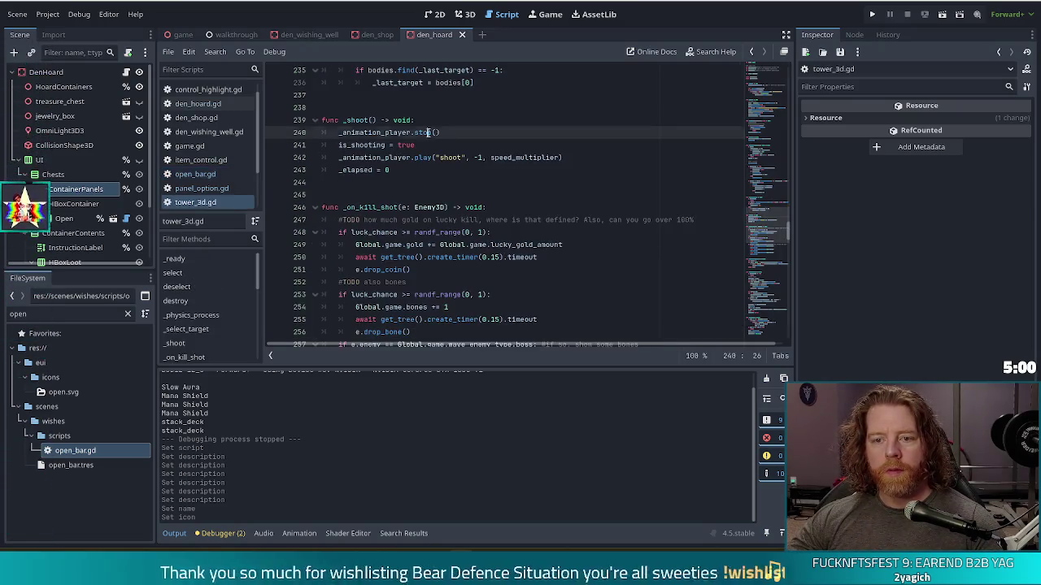
pyautogui.hotkey('ctrl', 'f')
pyautogui.write('shot_cost')
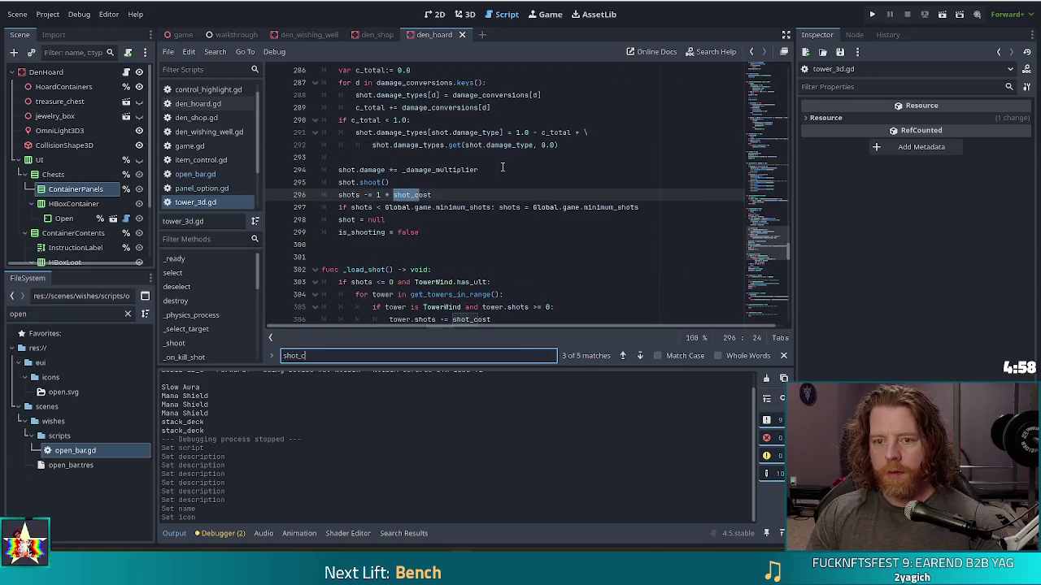
pyautogui.keyDown('ctrl'); pyautogui.click(410, 196); pyautogui.keyUp('ctrl')
# Inspect the shot_cost declaration and its setter down to line 86
pyautogui.press('End')
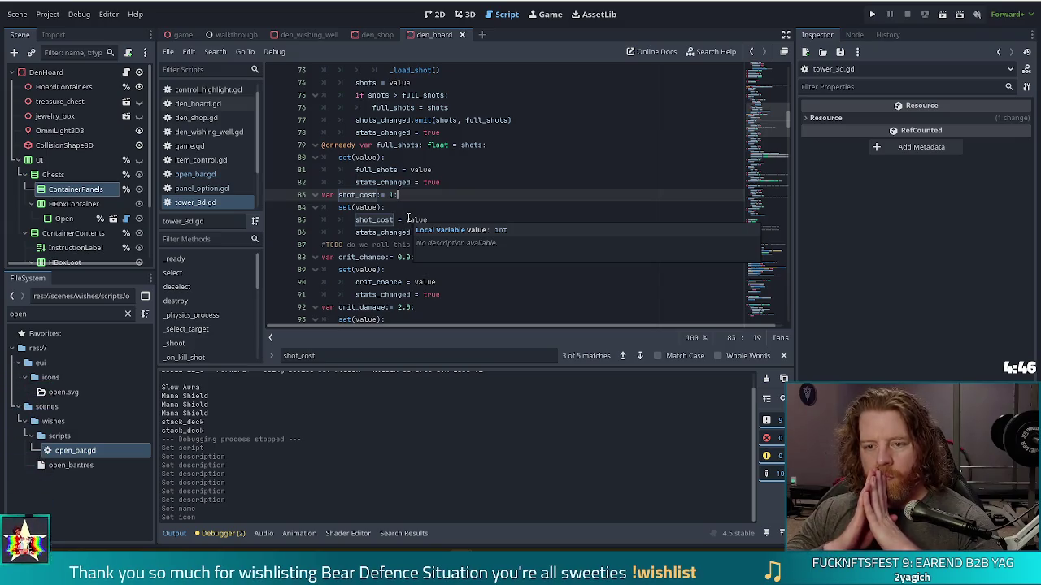
pyautogui.scroll(-2, 414, 179)
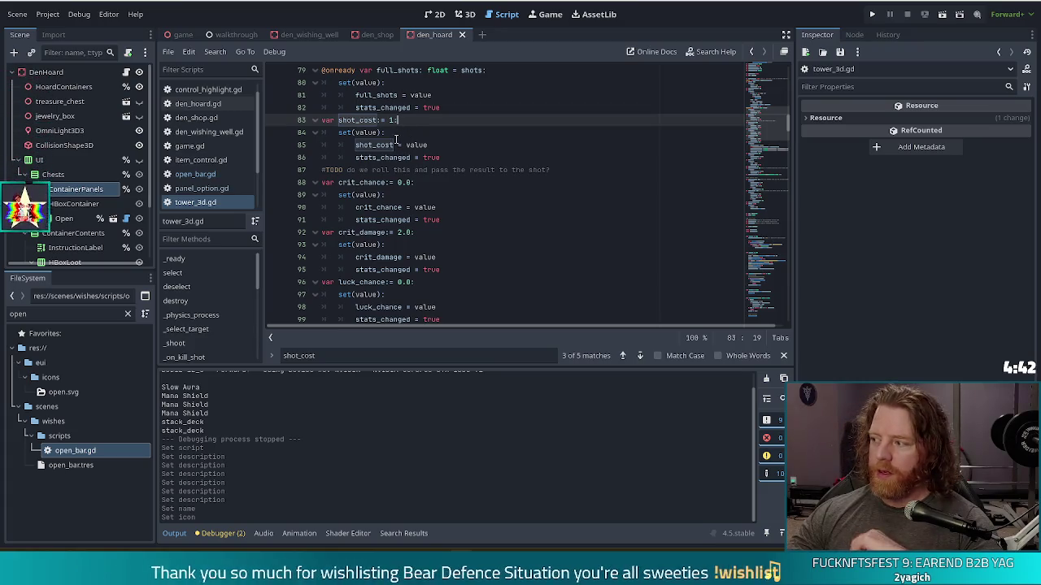
pyautogui.moveTo(395, 144)
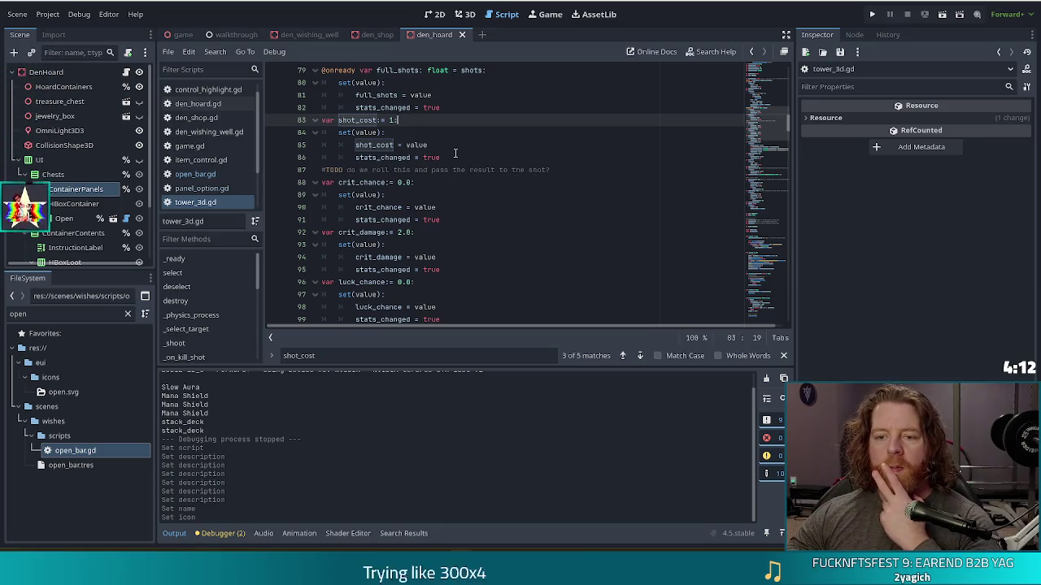
pyautogui.click(455, 156)
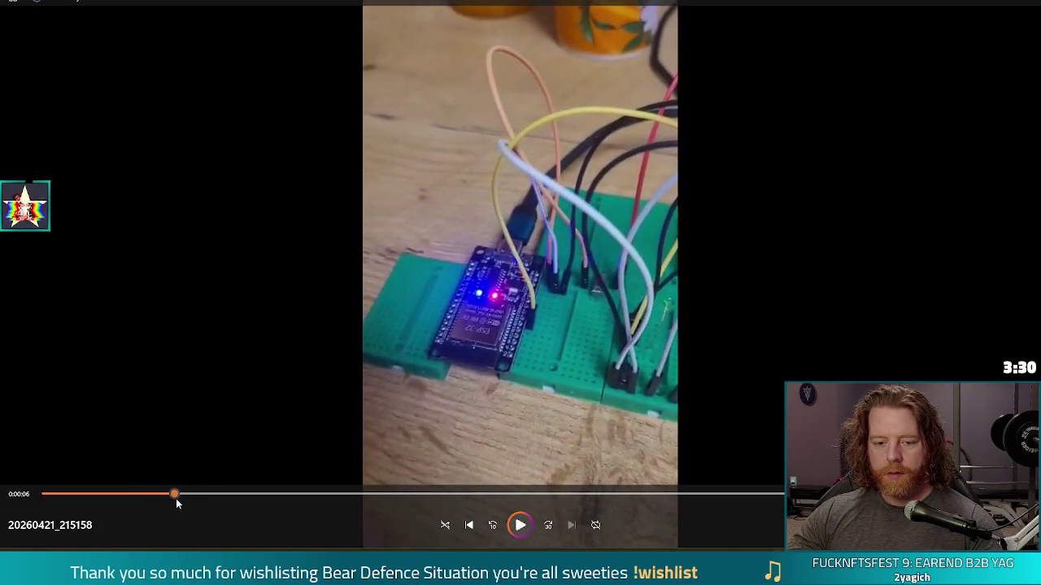
# Rewind and play the 20260421_215158 clip, then close the media player
pyautogui.click(468, 525)
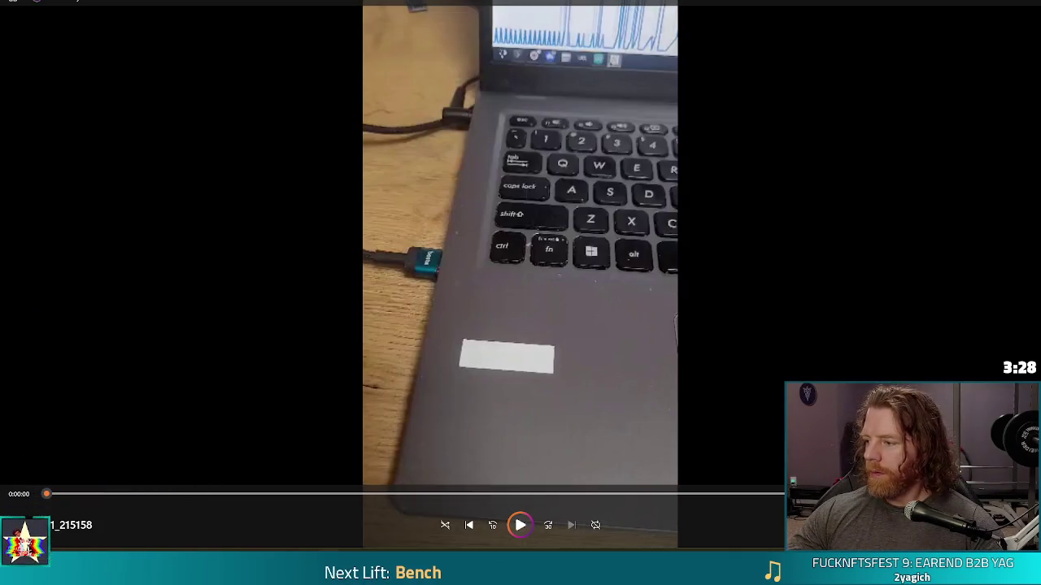
pyautogui.press('space')
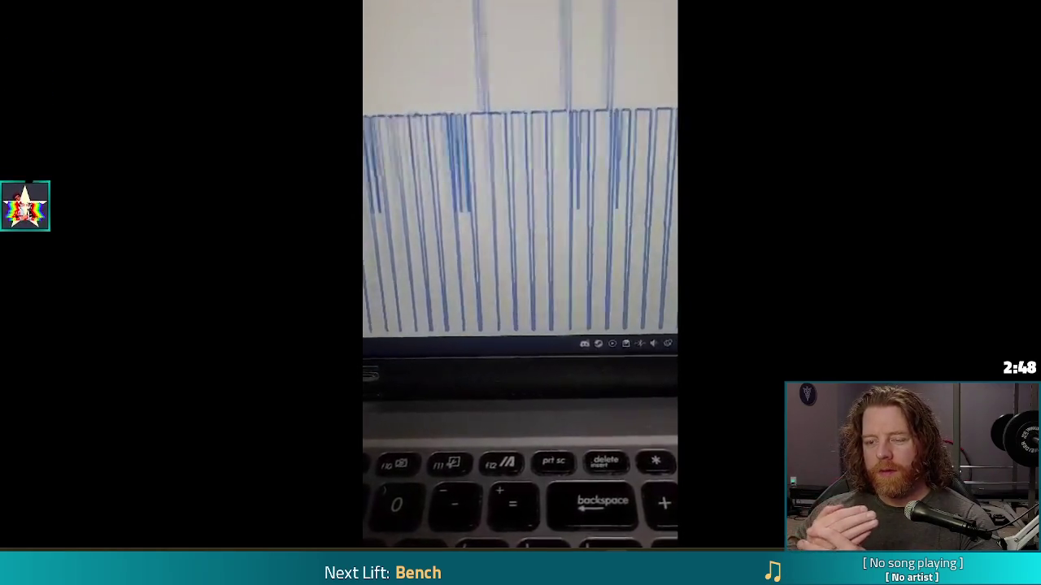
pyautogui.moveTo(520, 526)
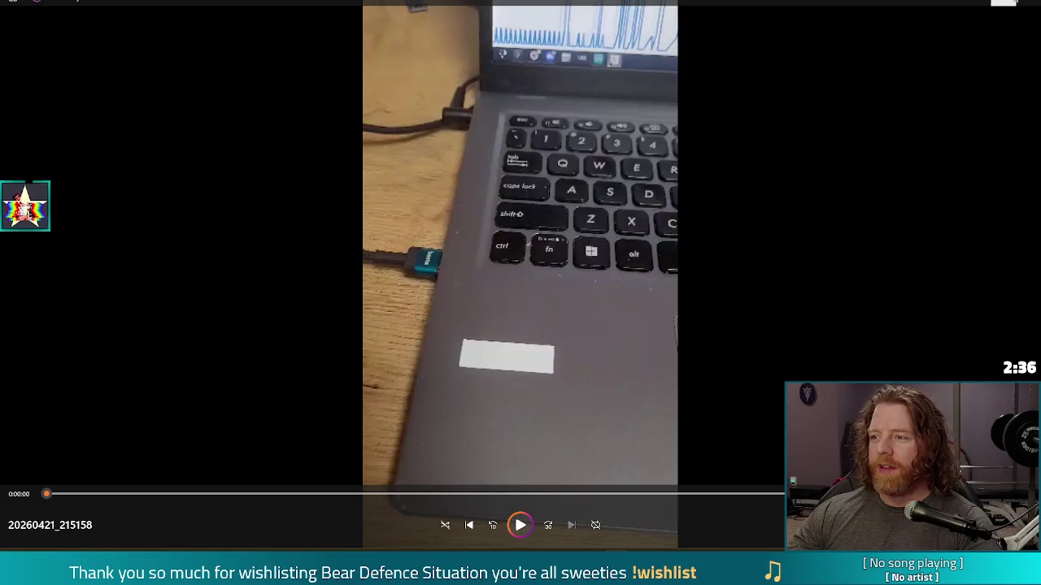
pyautogui.click(1027, 3)
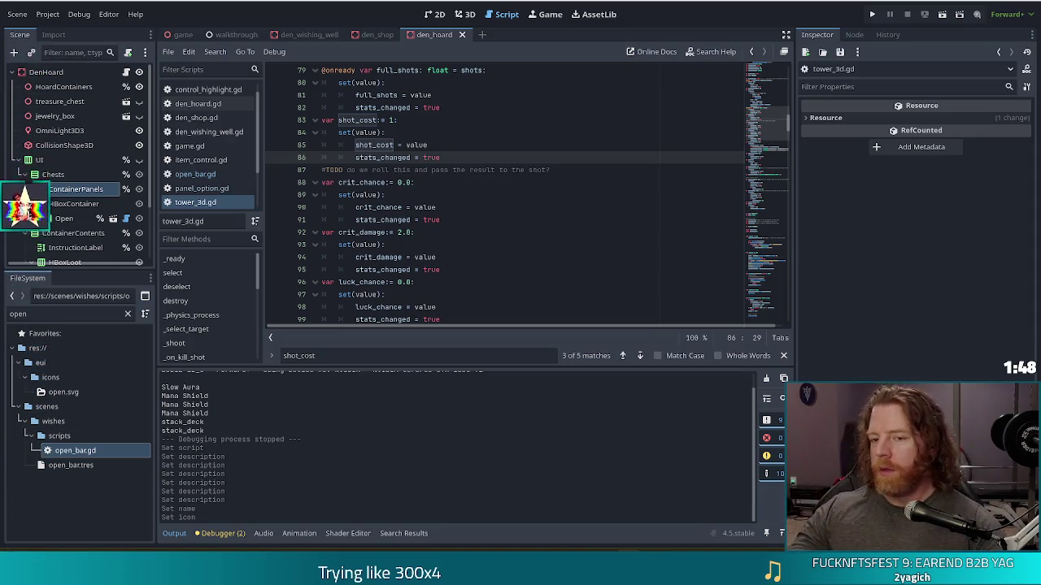
# Review lines 83–86, checking shot_cost's default value 1 and its setter
pyautogui.click(430, 145)
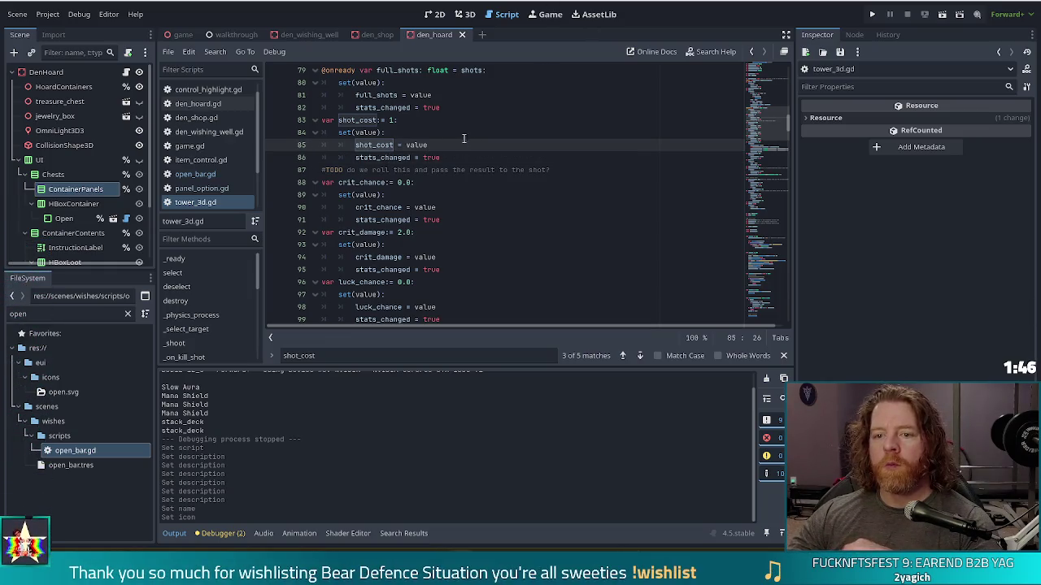
pyautogui.click(380, 121)
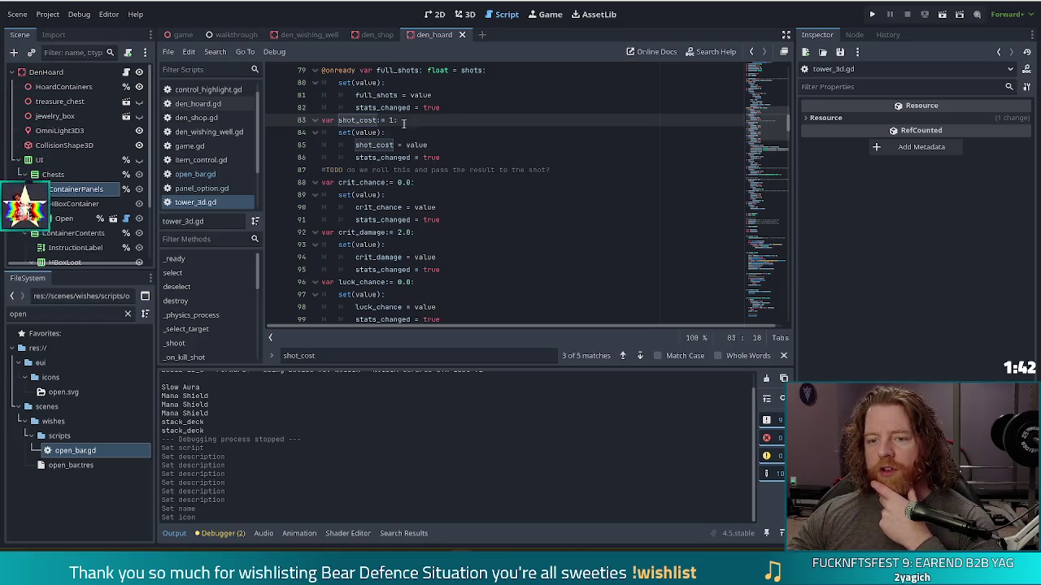
pyautogui.click(447, 157)
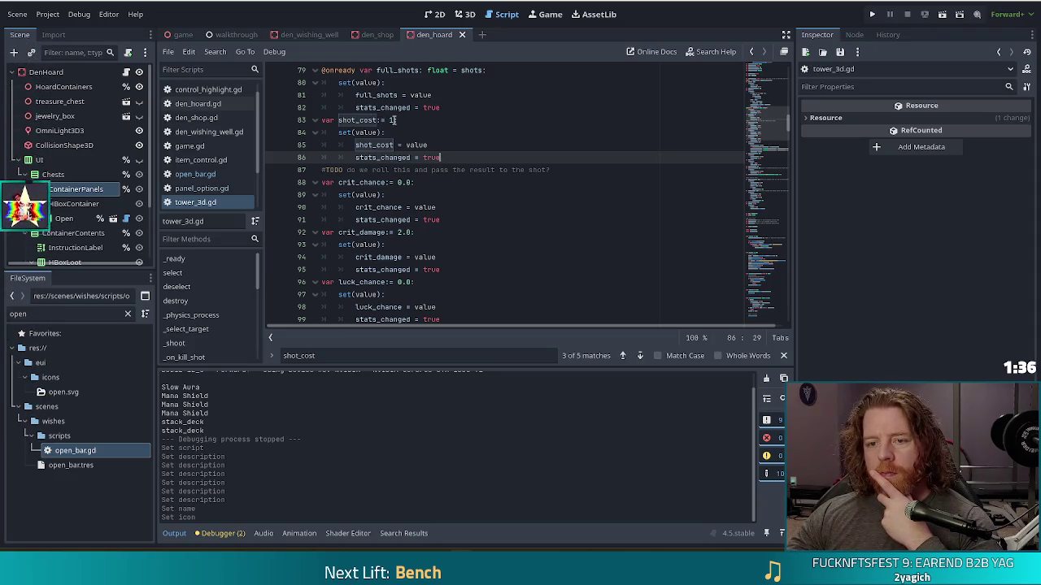
pyautogui.click(389, 120)
pyautogui.click(393, 121)
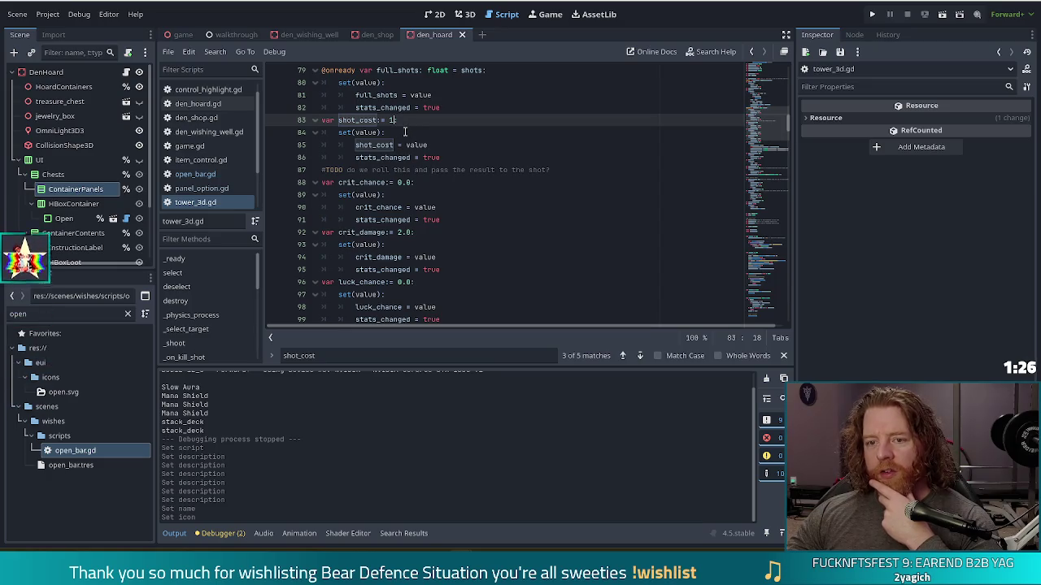
# Recheck the default value and line 86, then search all project files for shot_
pyautogui.click(390, 120)
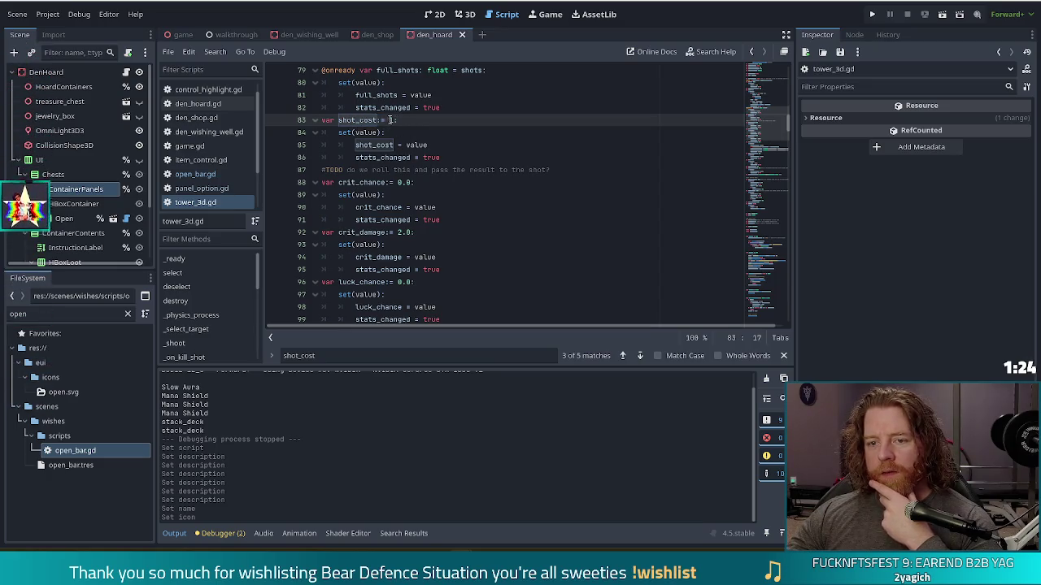
pyautogui.write('1')
pyautogui.click(469, 158)
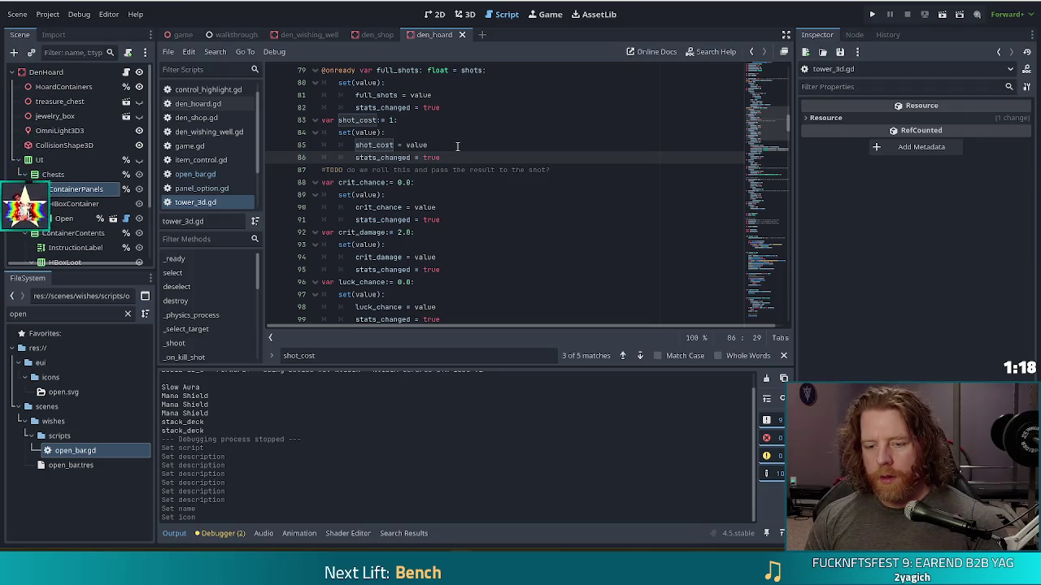
pyautogui.hotkey('ctrl', 'shift', 'f')
pyautogui.write('shot_cost')
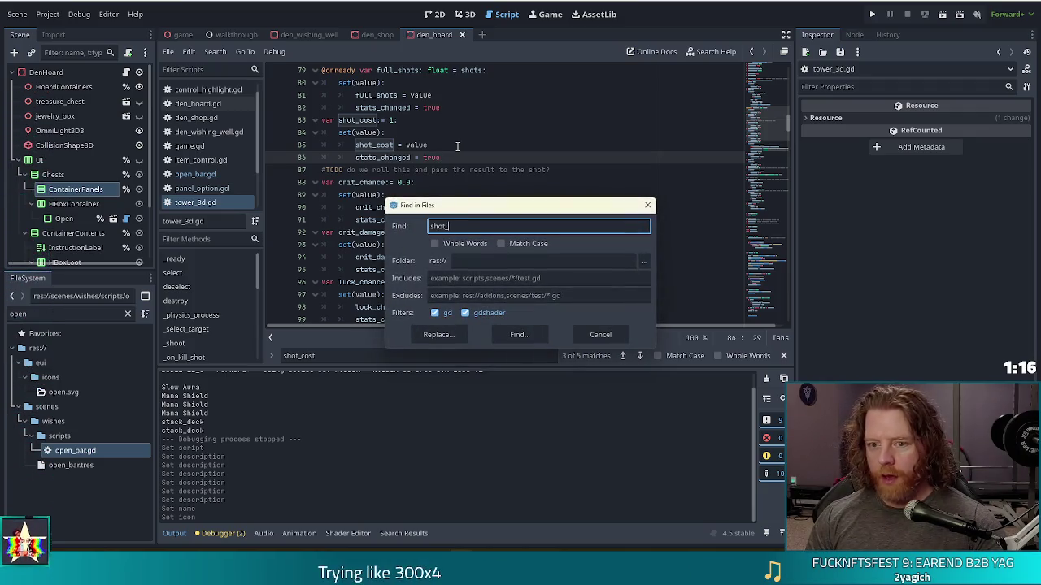
pyautogui.click(524, 334)
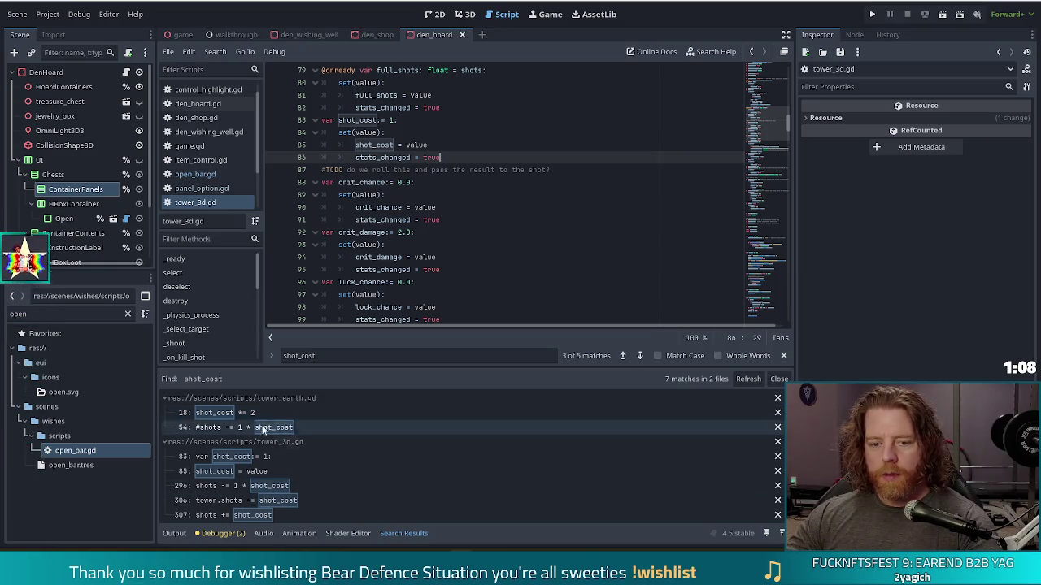
pyautogui.click(314, 486)
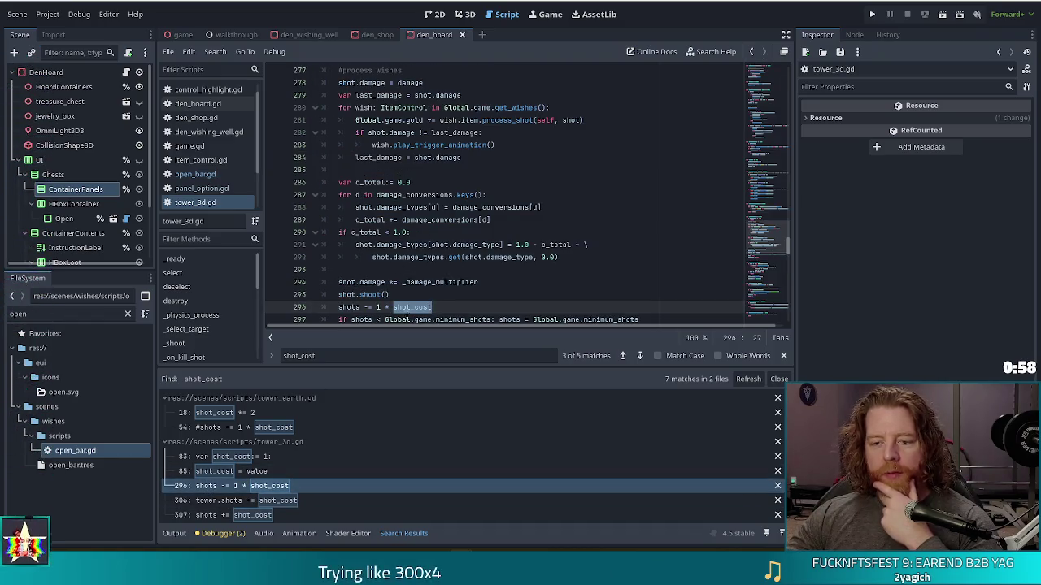
pyautogui.scroll(-2, 415, 309)
pyautogui.scroll(-3, 415, 309)
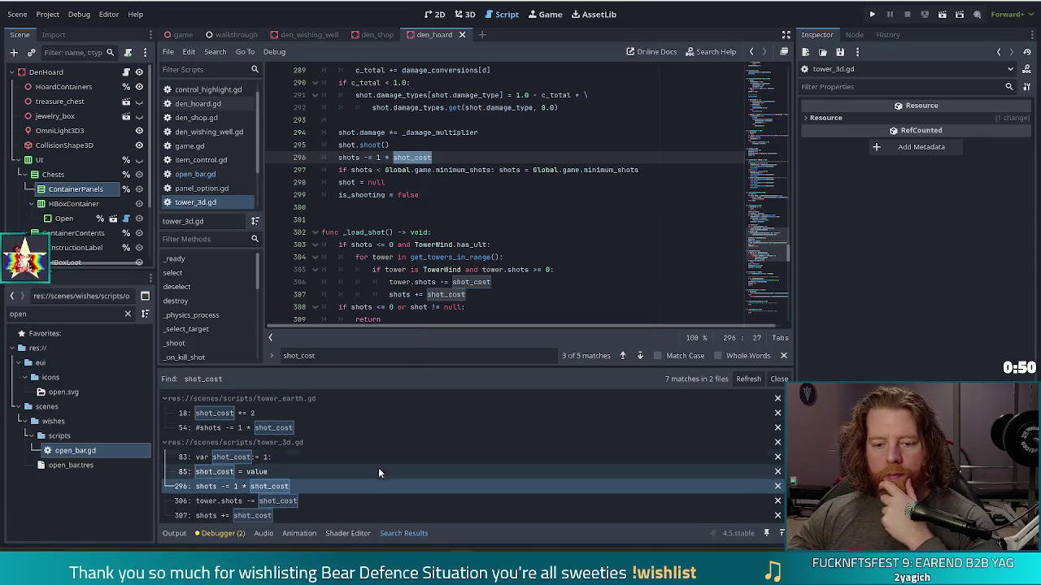
pyautogui.scroll(-1, 380, 475)
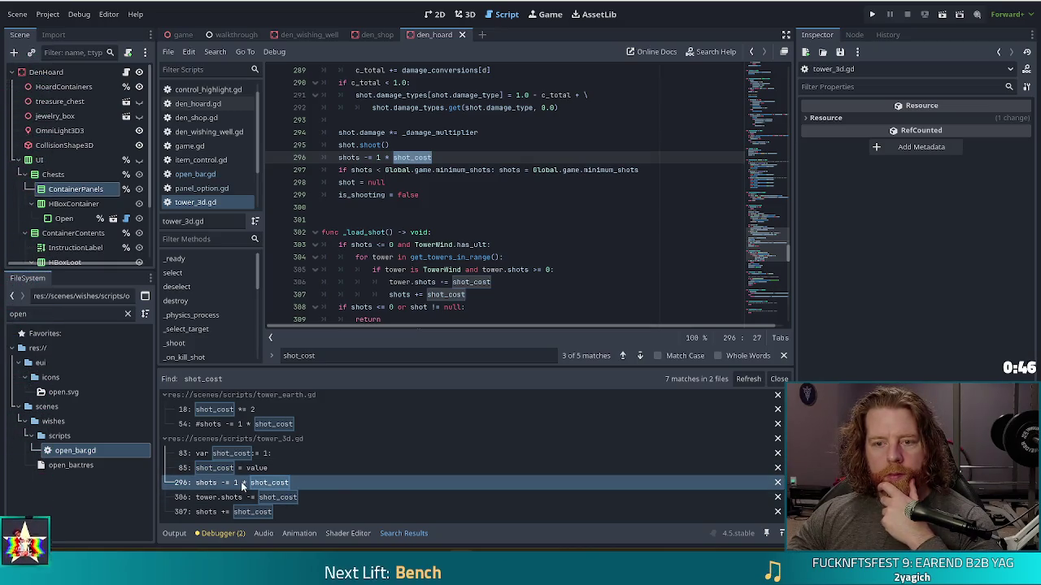
pyautogui.scroll(2, 364, 189)
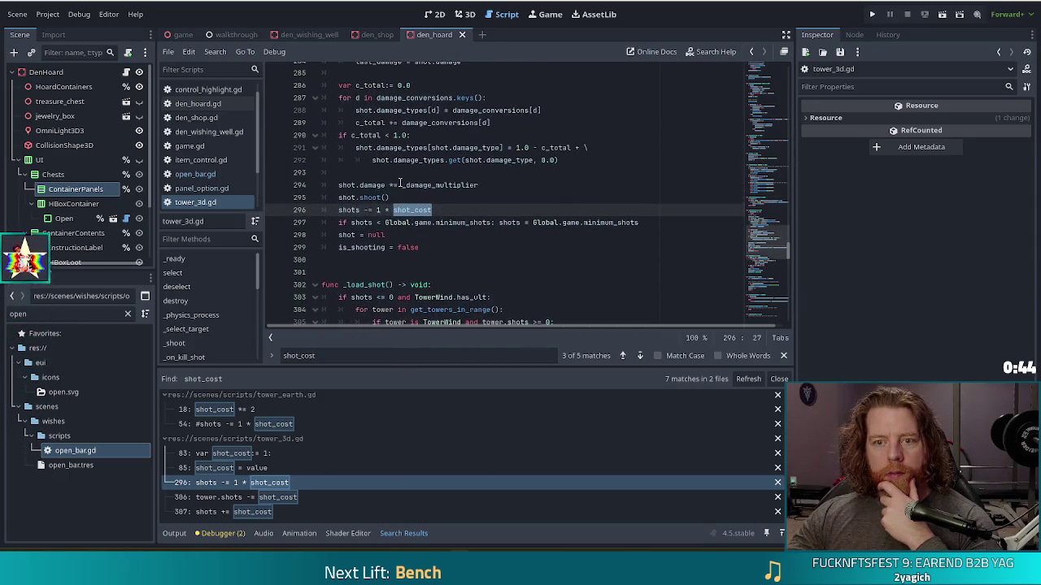
pyautogui.scroll(6, 414, 199)
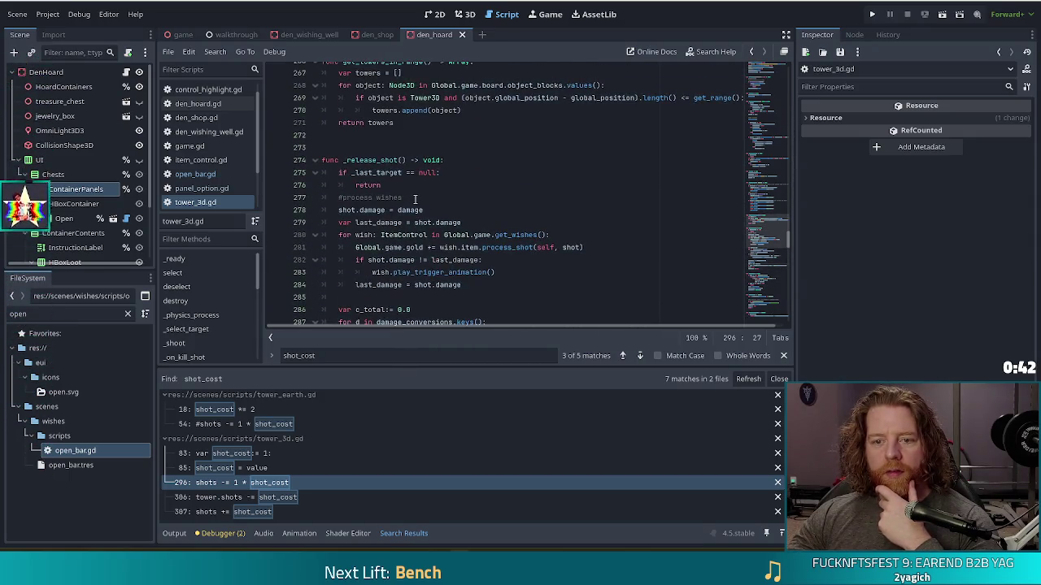
pyautogui.scroll(-5, 414, 199)
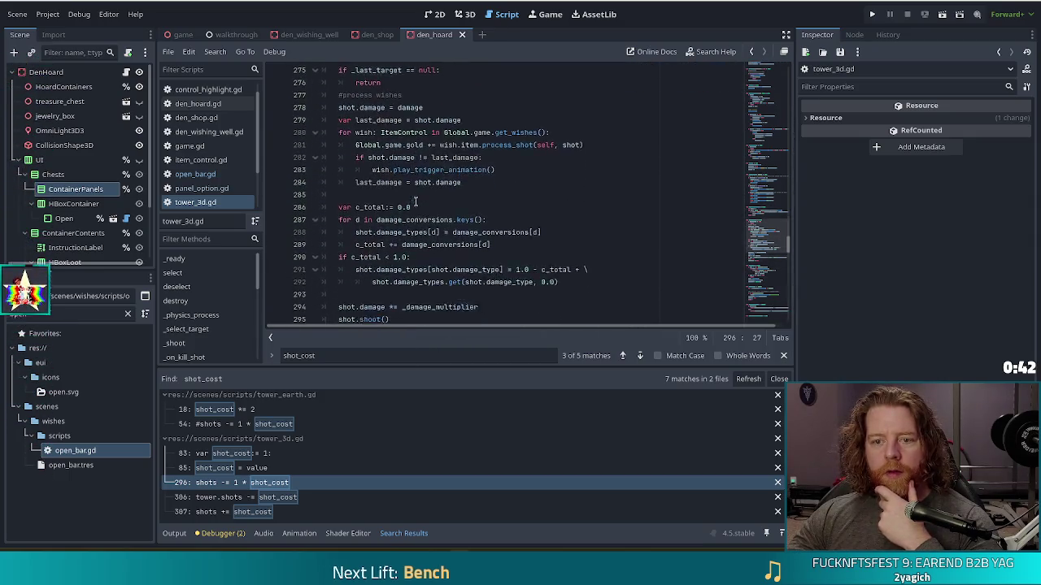
pyautogui.click(280, 498)
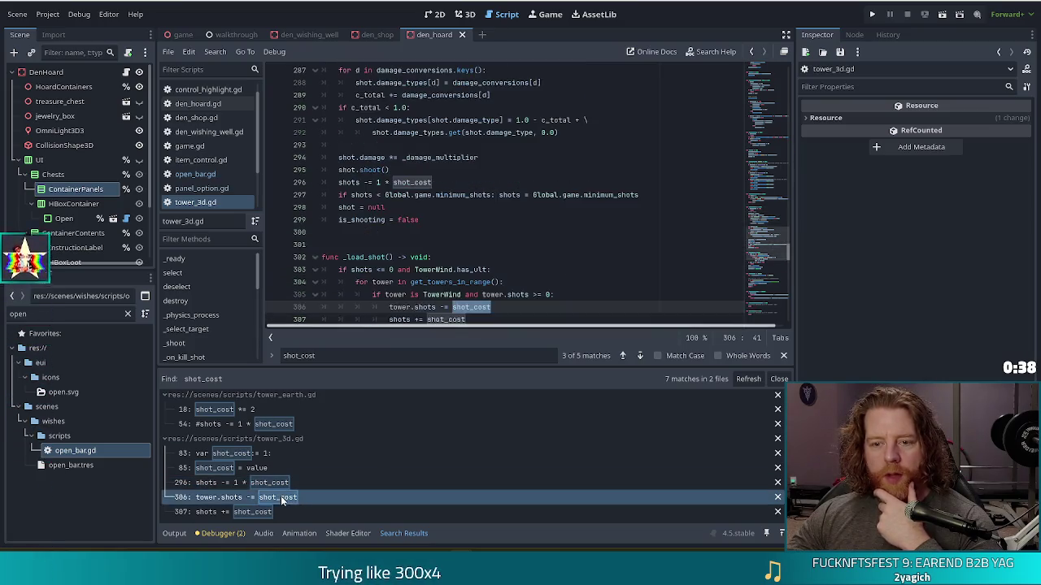
pyautogui.scroll(-1, 364, 284)
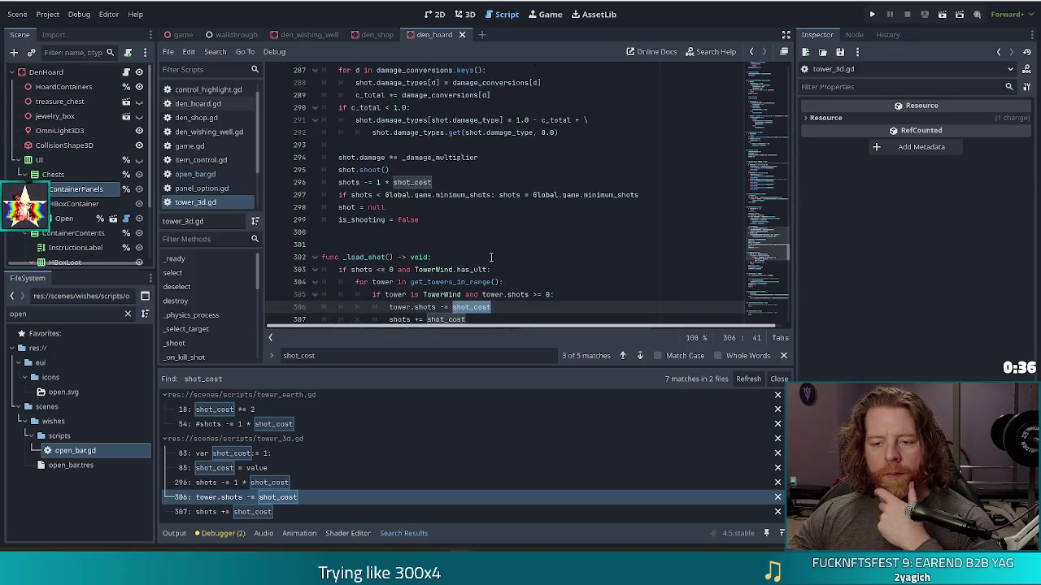
pyautogui.click(297, 484)
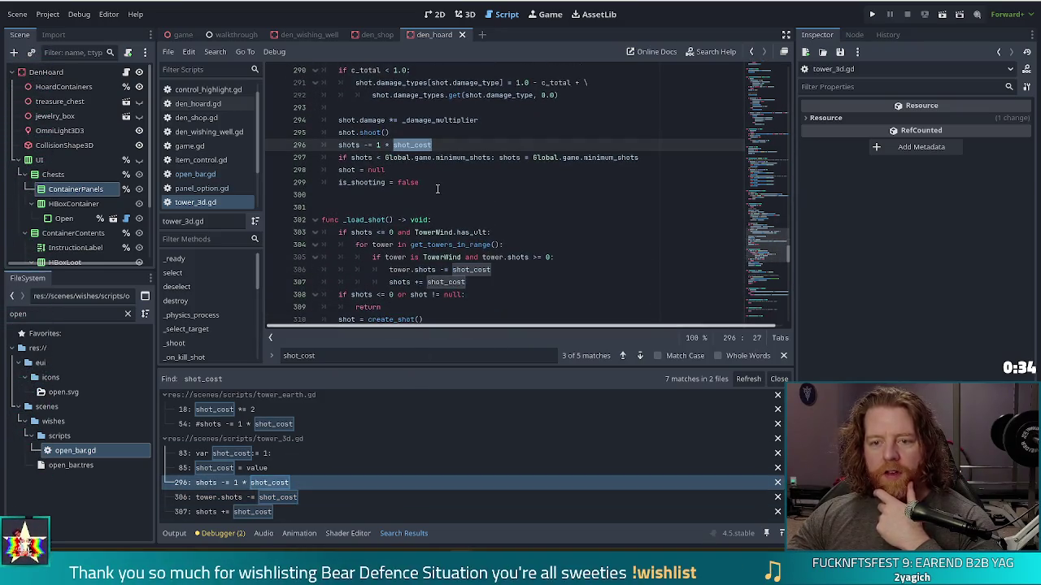
pyautogui.scroll(3, 765, 248)
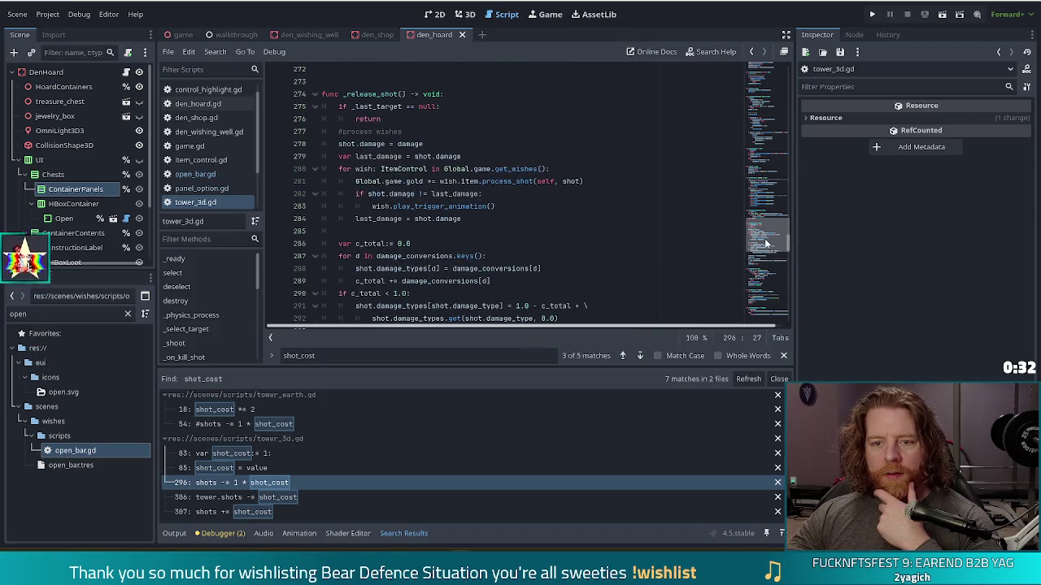
pyautogui.scroll(-2, 765, 248)
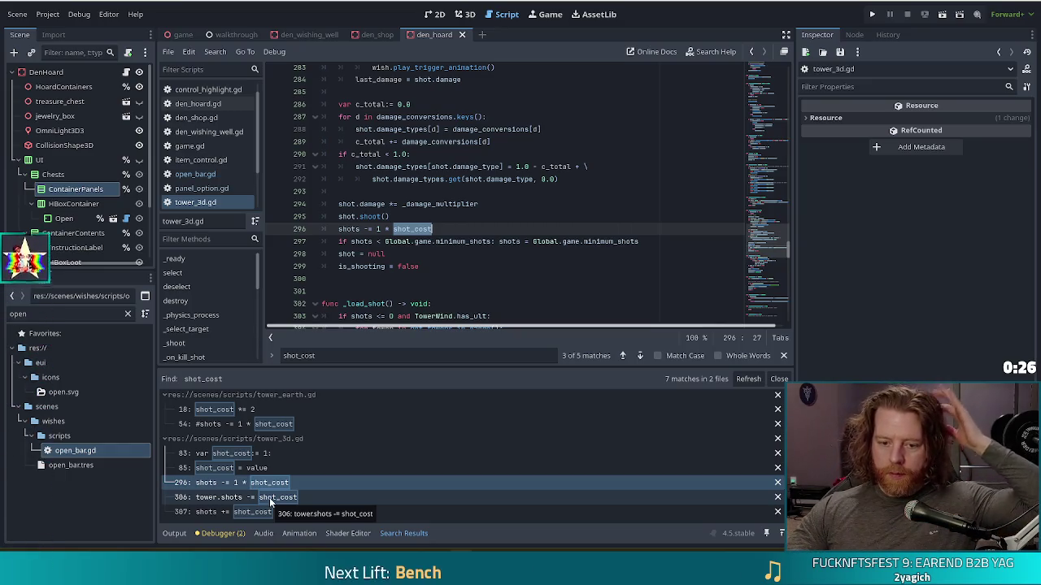
pyautogui.scroll(4, 394, 234)
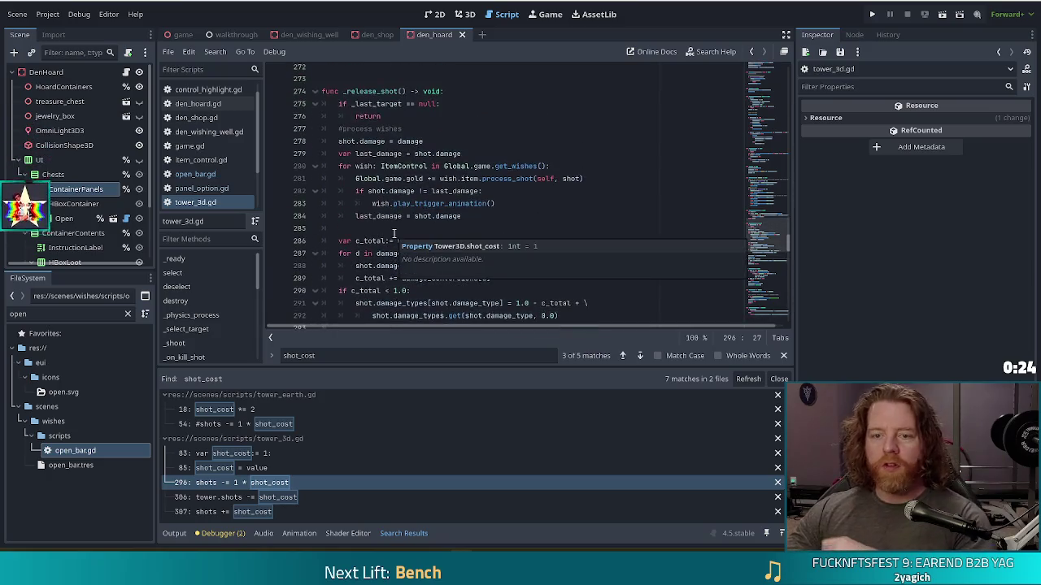
pyautogui.scroll(-2, 434, 248)
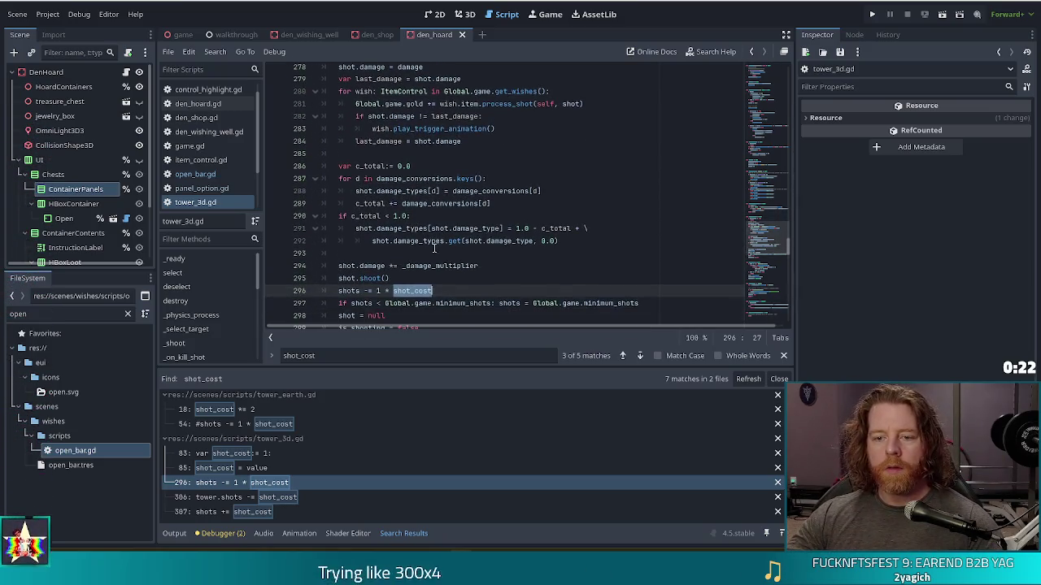
pyautogui.scroll(-1, 434, 249)
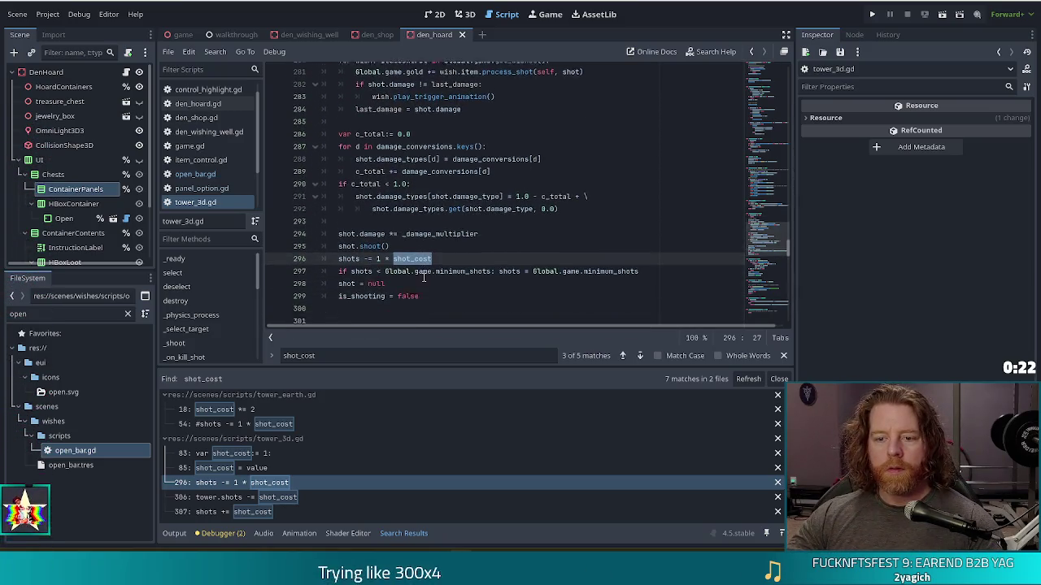
pyautogui.keyDown('ctrl'); pyautogui.click(350, 256); pyautogui.keyUp('ctrl')
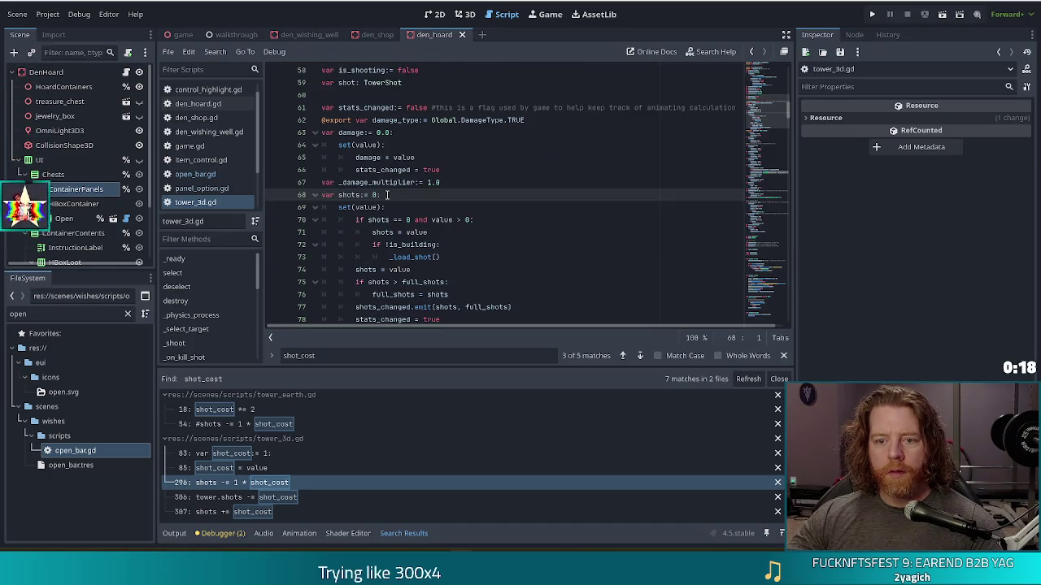
pyautogui.click(268, 497)
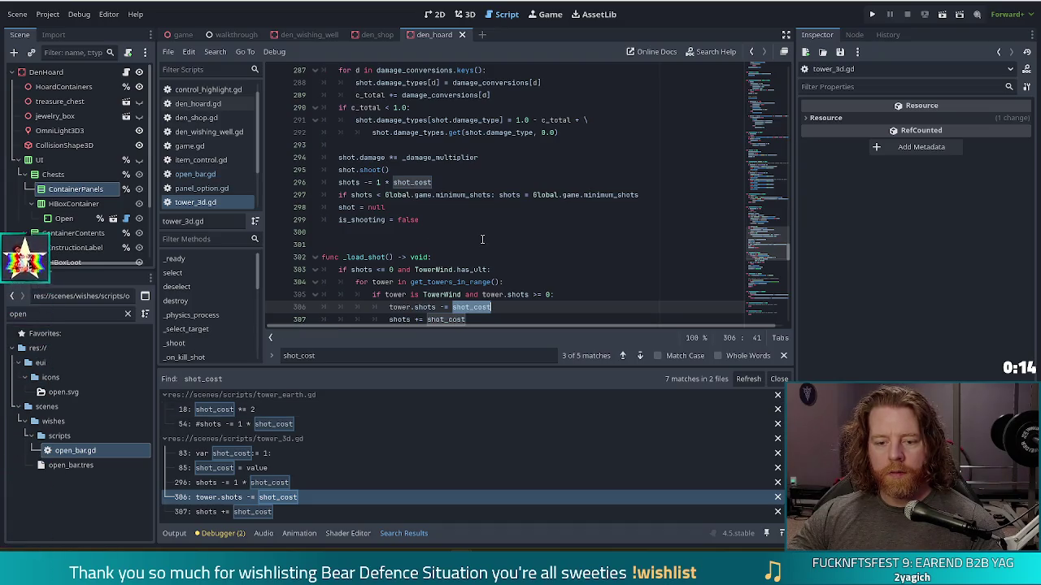
pyautogui.scroll(-4, 482, 240)
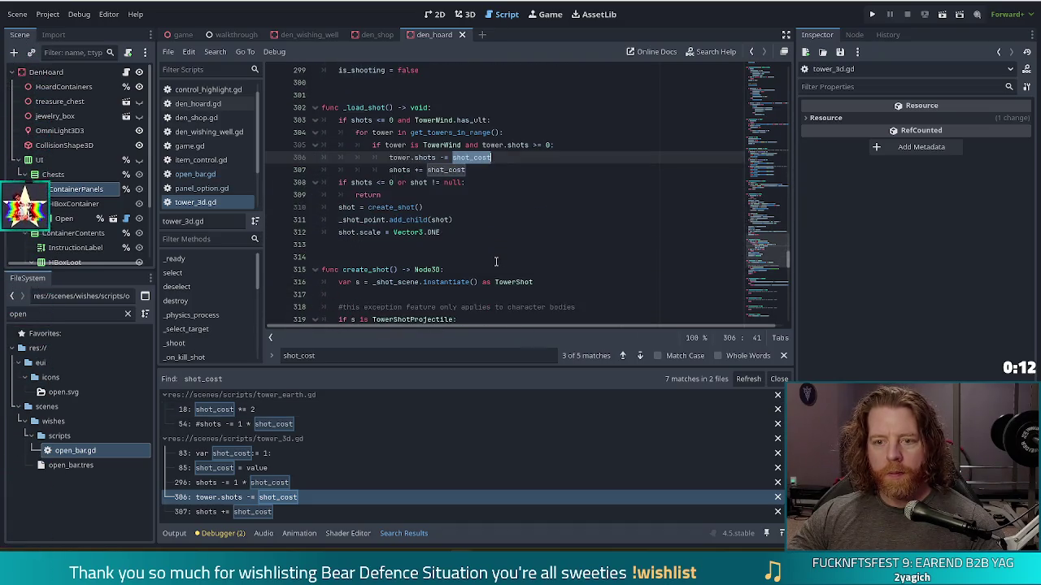
pyautogui.click(416, 157)
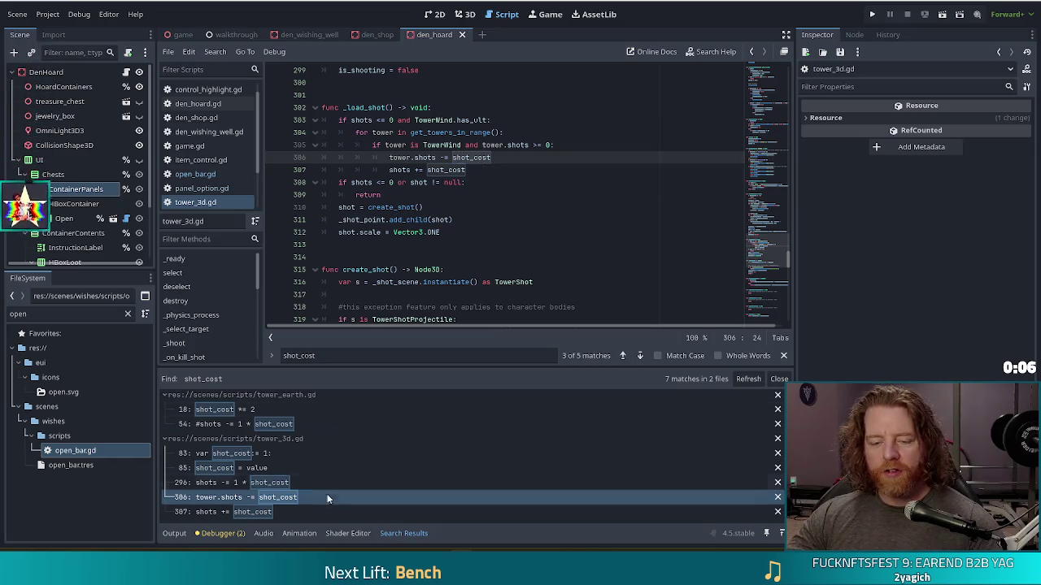
pyautogui.click(496, 161)
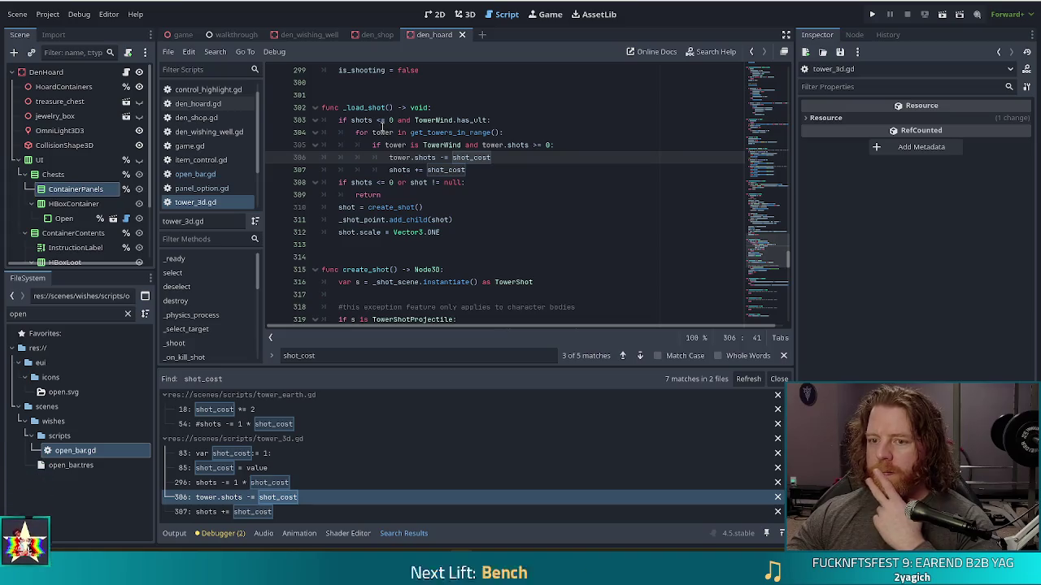
pyautogui.click(485, 169)
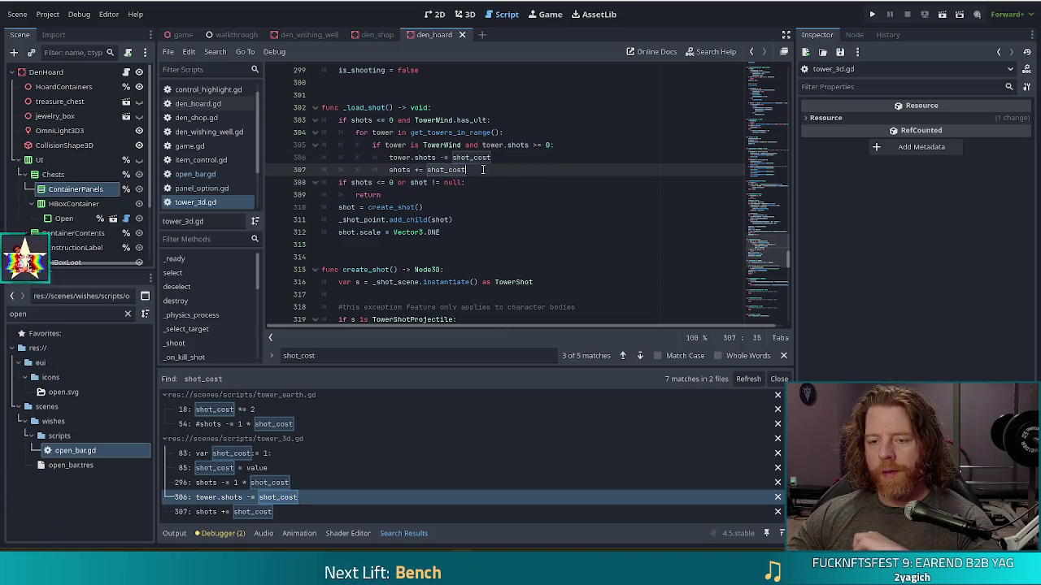